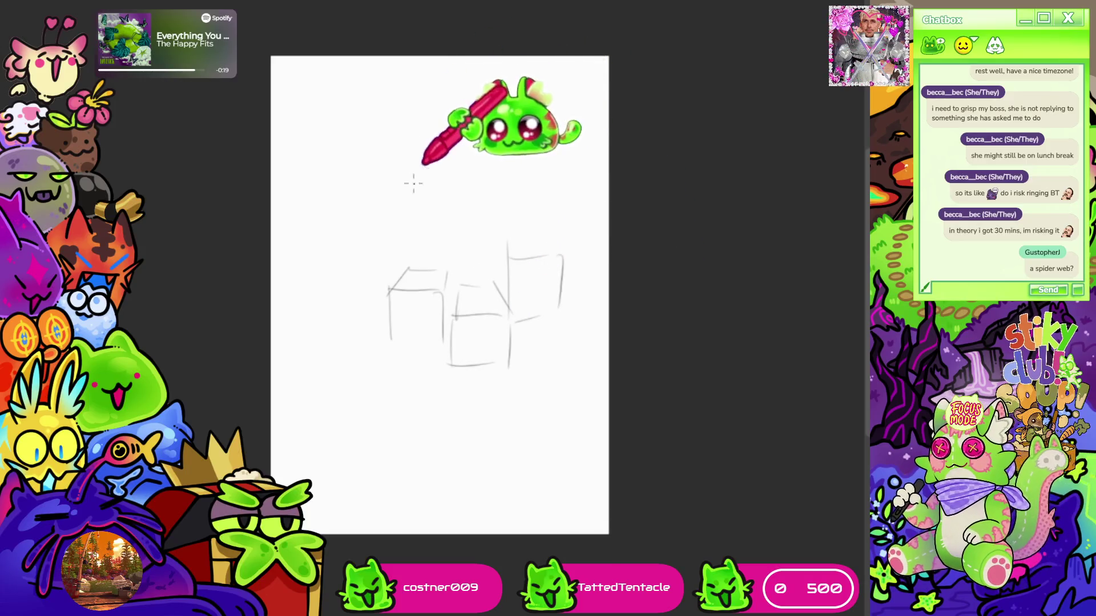
Step: Sketch faint box and long diagonal perspective guide lines with the pencil brush
{"action": "left_click_drag", "start_coordinate": [429, 163], "coordinate": [387, 235]}
{"action": "mouse_move", "coordinate": [454, 146]}
{"action": "left_mouse_down"}
{"action": "mouse_move", "coordinate": [471, 328]}
{"action": "mouse_move", "coordinate": [460, 365]}
{"action": "mouse_move", "coordinate": [508, 347]}
{"action": "mouse_move", "coordinate": [522, 373]}
{"action": "mouse_move", "coordinate": [547, 377]}
{"action": "mouse_move", "coordinate": [505, 382]}
{"action": "mouse_move", "coordinate": [557, 421]}
{"action": "left_mouse_up"}
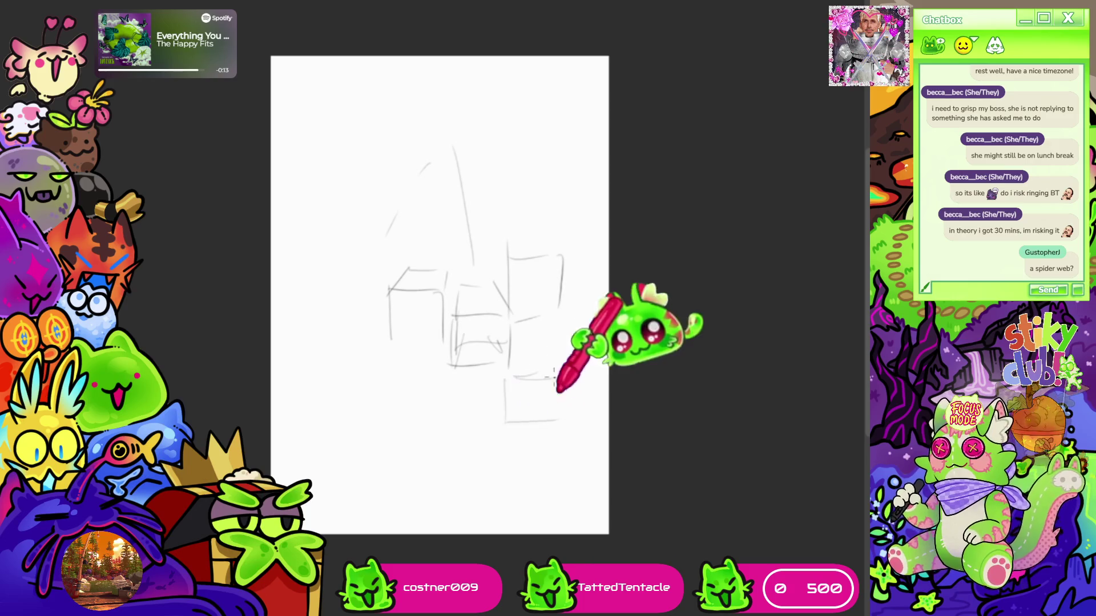
{"action": "left_click_drag", "start_coordinate": [454, 121], "coordinate": [585, 307]}
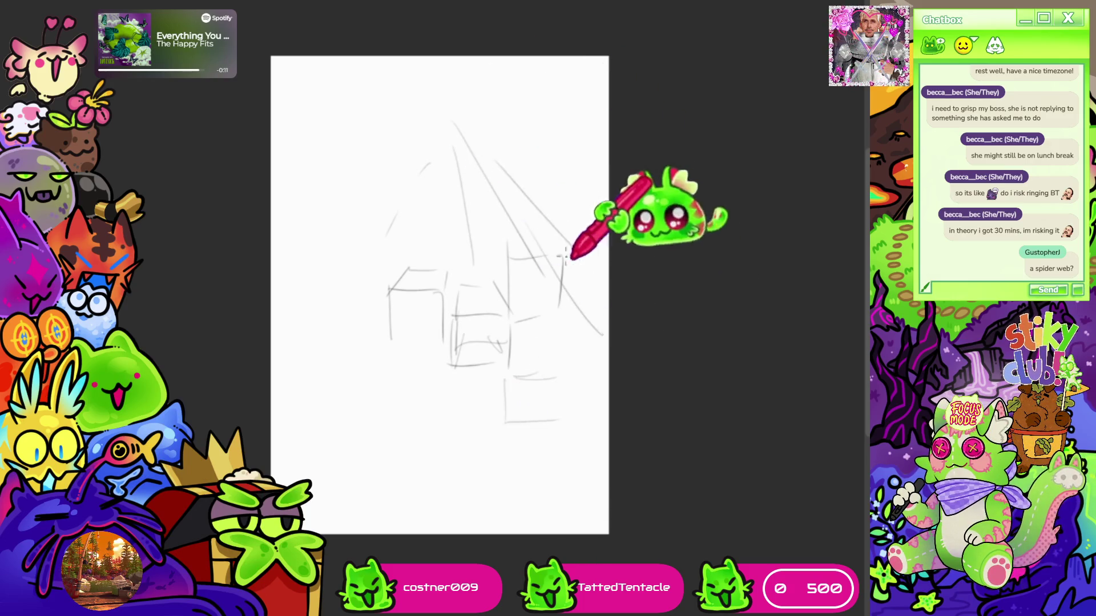
{"action": "left_click_drag", "start_coordinate": [496, 161], "coordinate": [583, 260]}
{"action": "left_click_drag", "start_coordinate": [534, 388], "coordinate": [527, 399]}
{"action": "mouse_move", "coordinate": [557, 360]}
{"action": "left_mouse_down"}
{"action": "mouse_move", "coordinate": [521, 342]}
{"action": "mouse_move", "coordinate": [562, 371]}
{"action": "mouse_move", "coordinate": [567, 421]}
{"action": "left_mouse_up"}
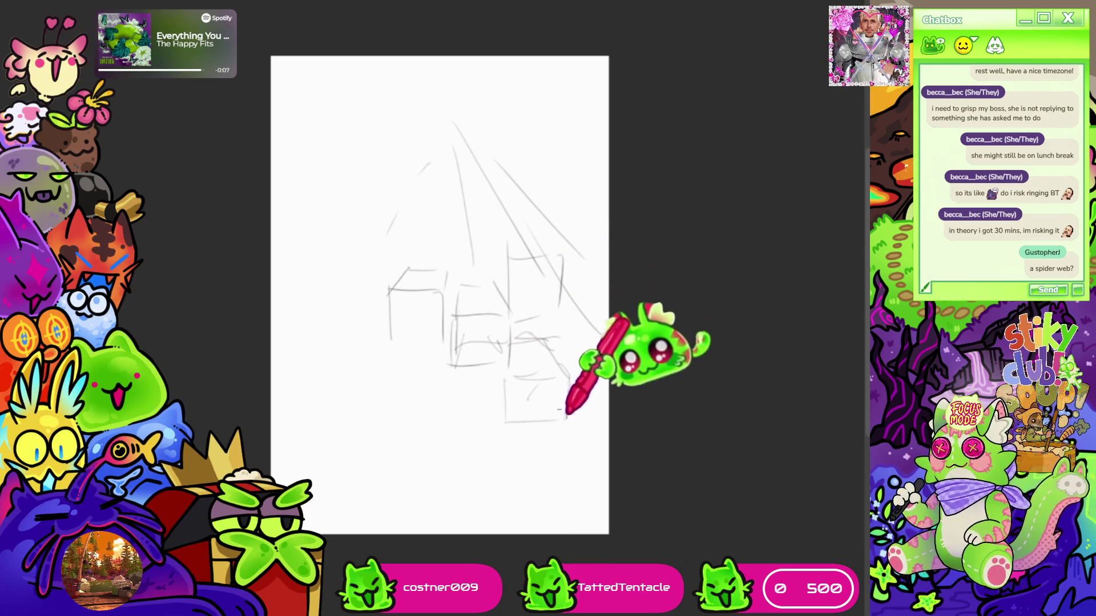
{"action": "left_click_drag", "start_coordinate": [562, 254], "coordinate": [604, 337]}
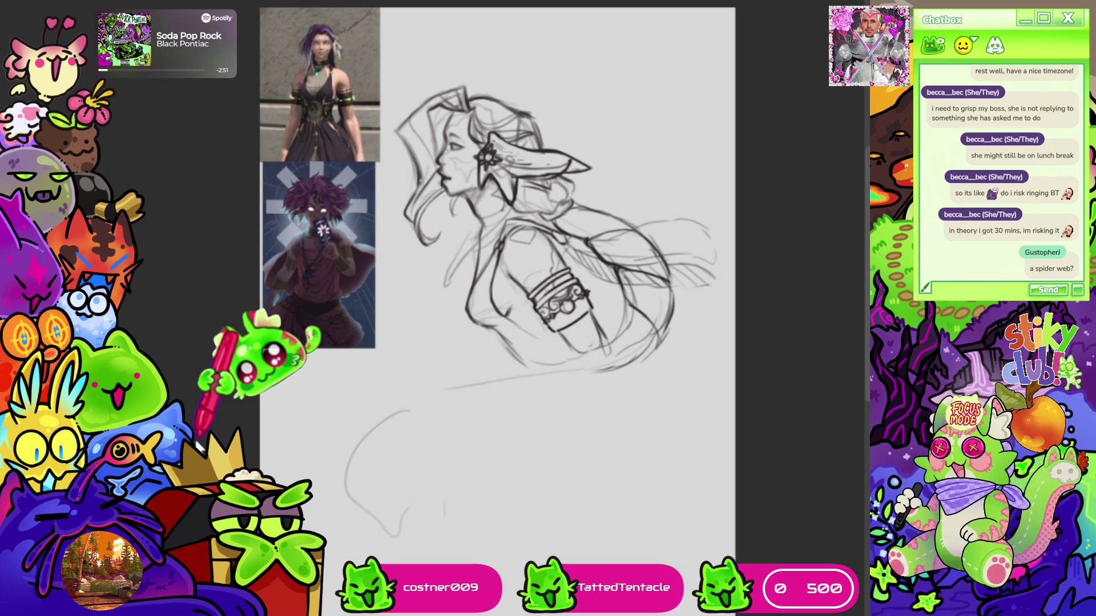
{"action": "scroll", "coordinate": [457, 314], "scroll_direction": "down", "scroll_amount": 2}
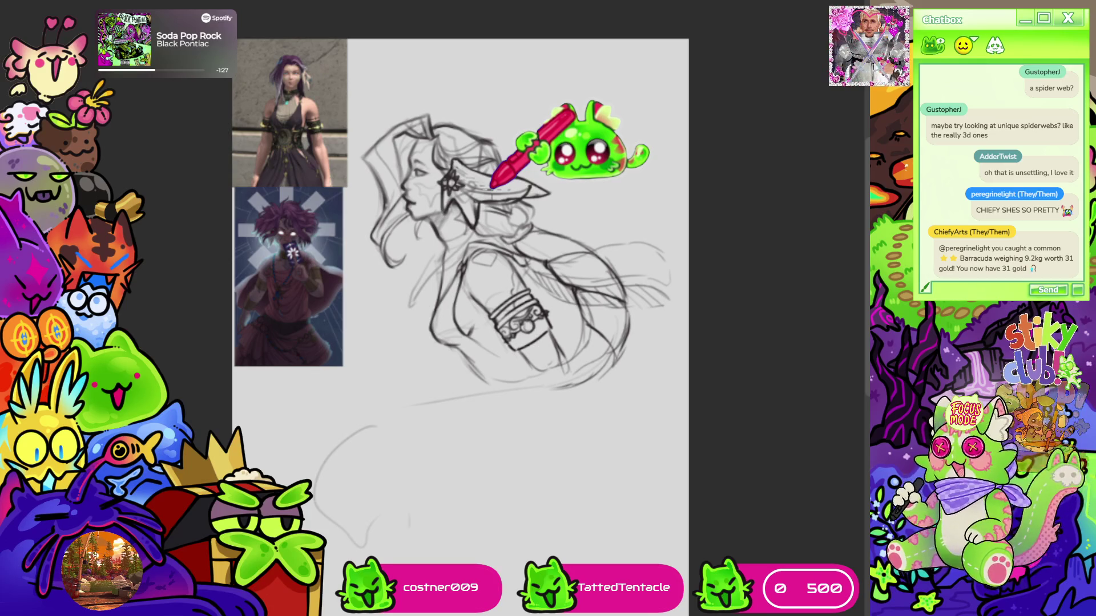
{"action": "scroll", "coordinate": [491, 185], "scroll_direction": "down", "scroll_amount": 5}
{"action": "scroll", "coordinate": [644, 210], "scroll_direction": "up", "scroll_amount": 3, "text": "ctrl"}
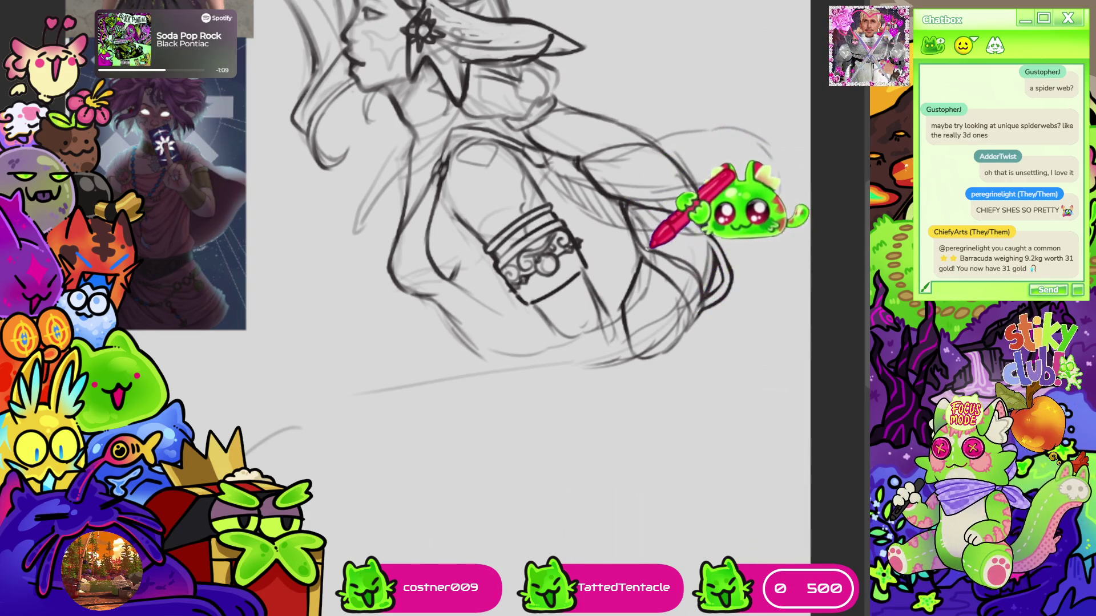
{"action": "mouse_move", "coordinate": [742, 154]}
{"action": "left_mouse_down"}
{"action": "mouse_move", "coordinate": [637, 132]}
{"action": "mouse_move", "coordinate": [660, 215]}
{"action": "left_mouse_up"}
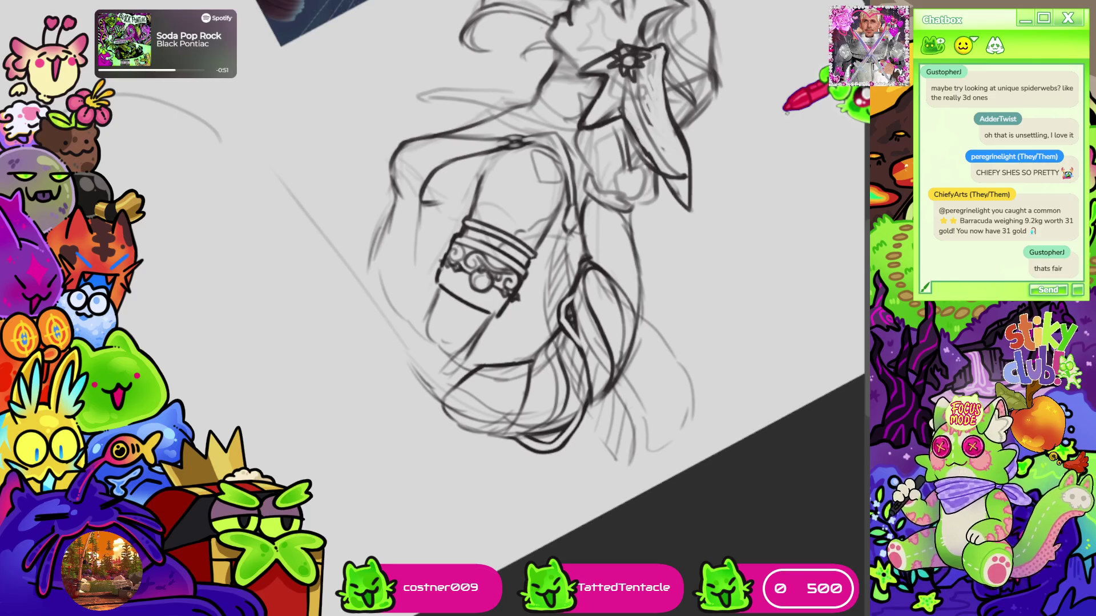
{"action": "scroll", "coordinate": [787, 113], "scroll_direction": "down", "scroll_amount": 5}
{"action": "scroll", "coordinate": [778, 366], "scroll_direction": "up", "scroll_amount": 4}
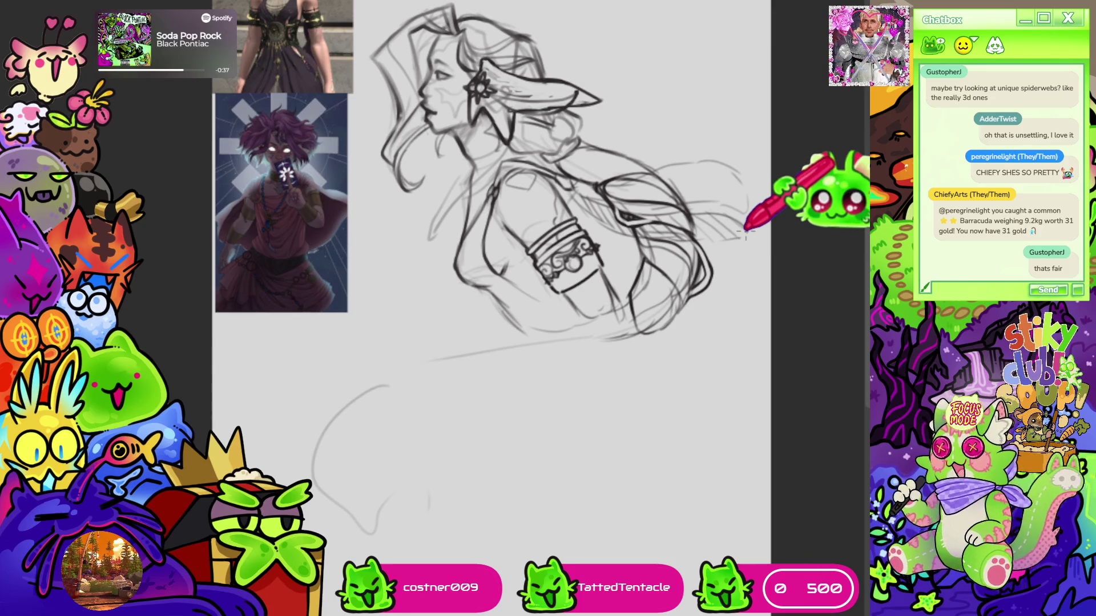
{"action": "scroll", "coordinate": [634, 122], "scroll_direction": "up", "scroll_amount": 2}
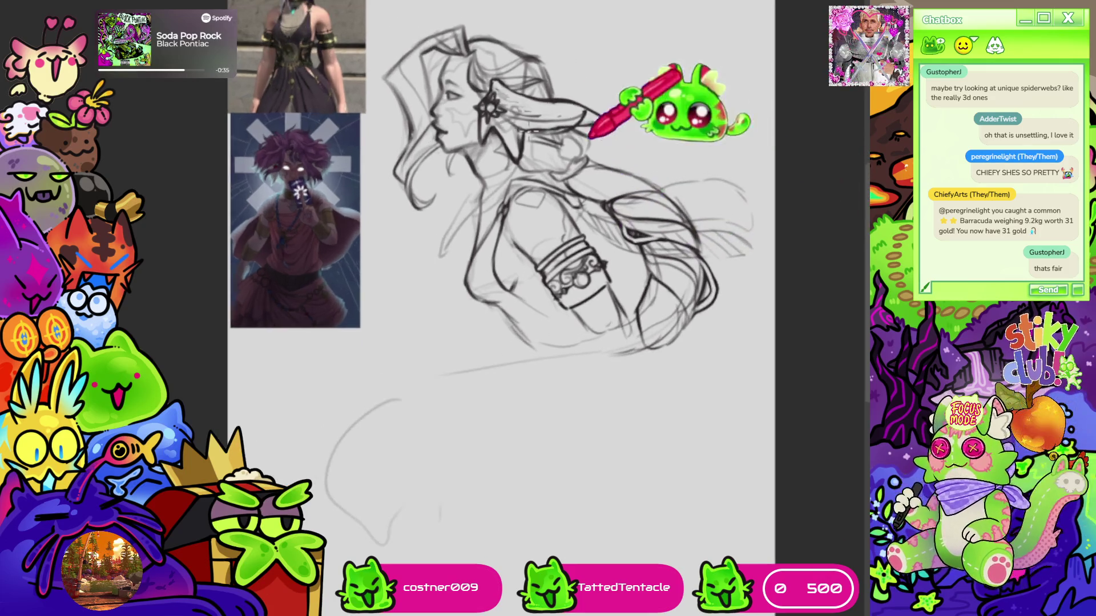
{"action": "scroll", "coordinate": [494, 98], "scroll_direction": "up", "scroll_amount": 2}
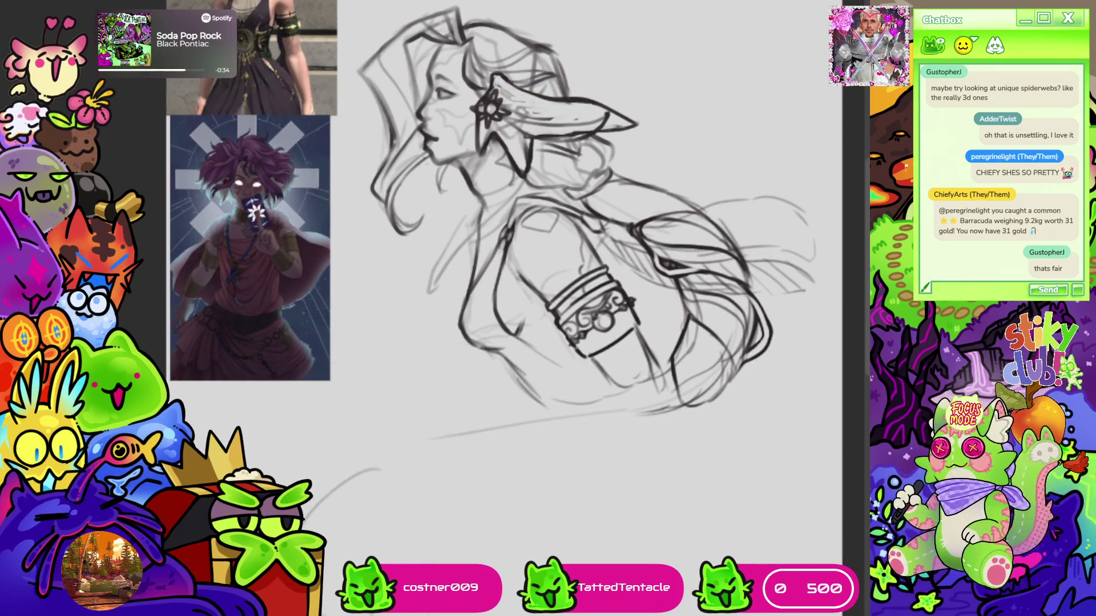
{"action": "scroll", "coordinate": [514, 256], "scroll_direction": "right", "scroll_amount": 5}
Step: Ink bolder, darker strands along the lower hair on a tilted canvas, then straighten it
{"action": "key", "text": "r"}
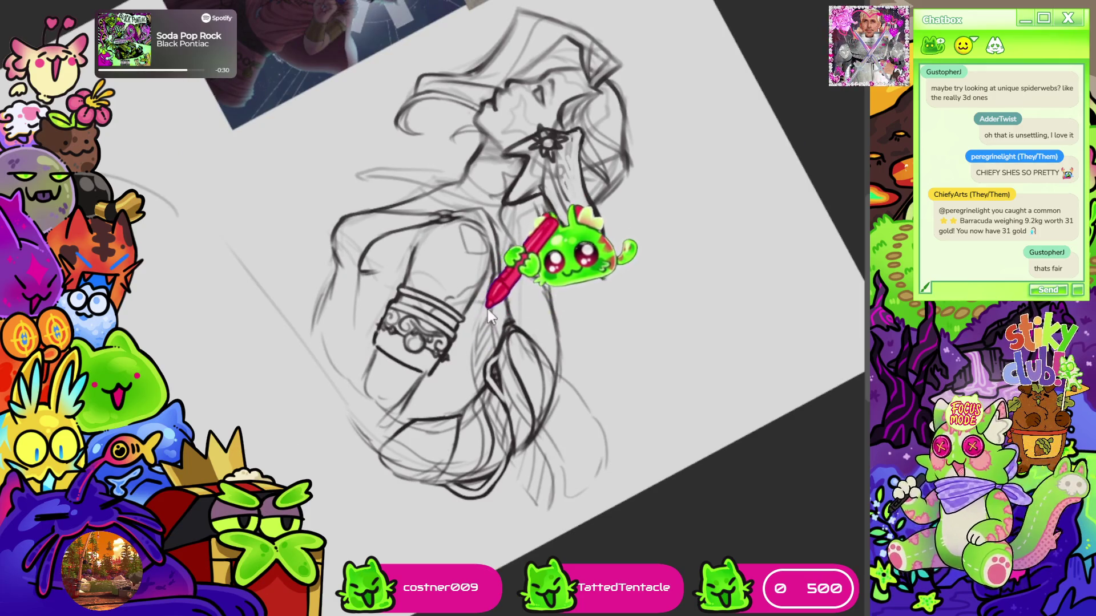
{"action": "mouse_move", "coordinate": [480, 396]}
{"action": "left_mouse_down"}
{"action": "mouse_move", "coordinate": [533, 472]}
{"action": "mouse_move", "coordinate": [558, 452]}
{"action": "mouse_move", "coordinate": [550, 477]}
{"action": "mouse_move", "coordinate": [530, 316]}
{"action": "left_mouse_up"}
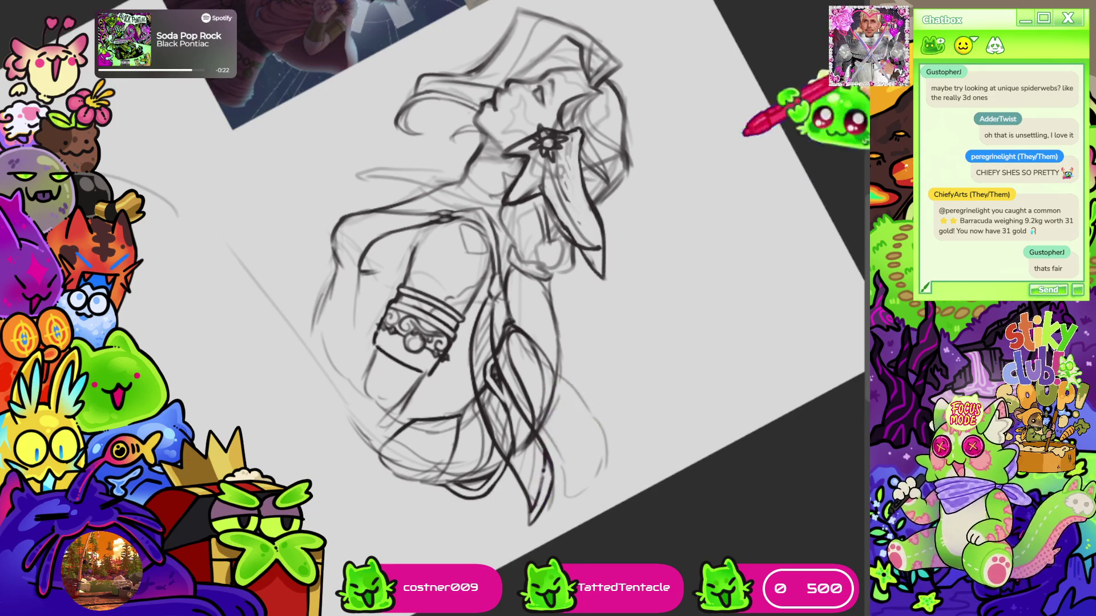
{"action": "key", "text": "5"}
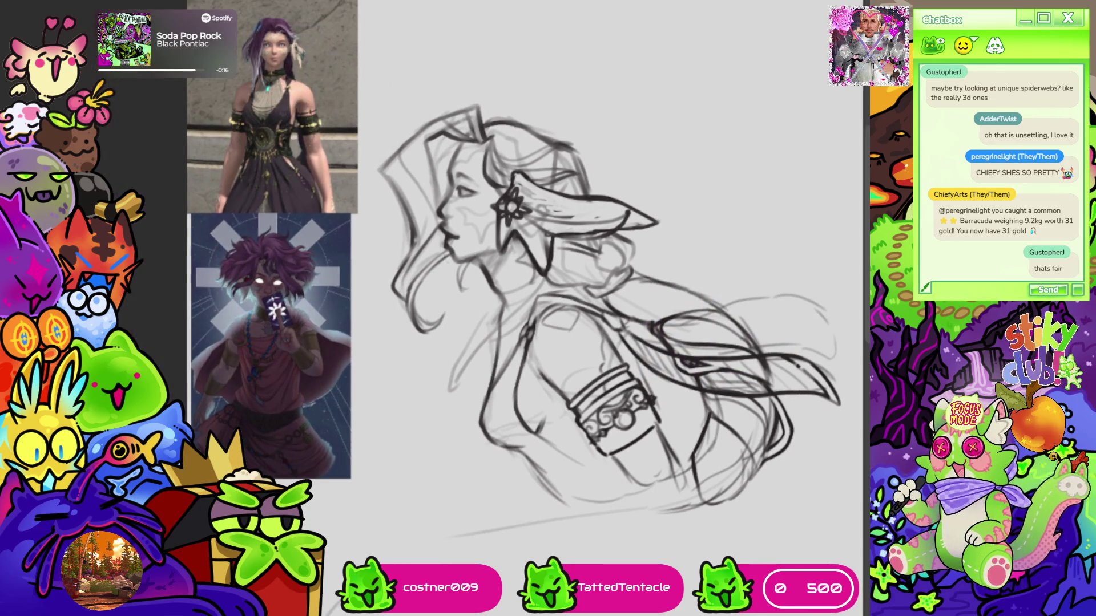
{"action": "scroll", "coordinate": [525, 308], "scroll_direction": "down", "scroll_amount": 5}
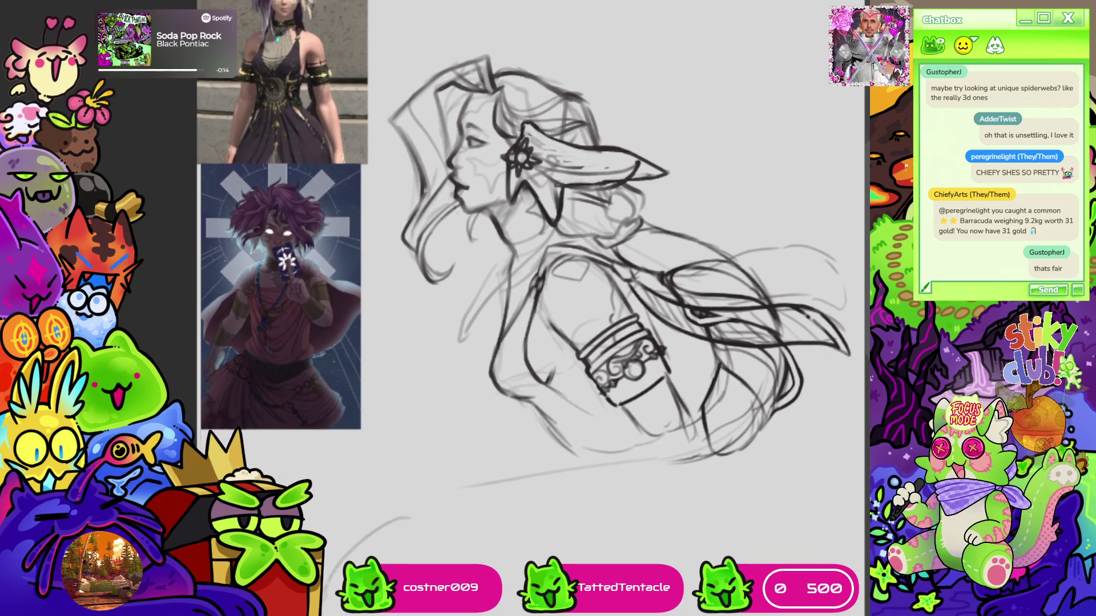
{"action": "scroll", "coordinate": [525, 308], "scroll_direction": "up", "scroll_amount": 5}
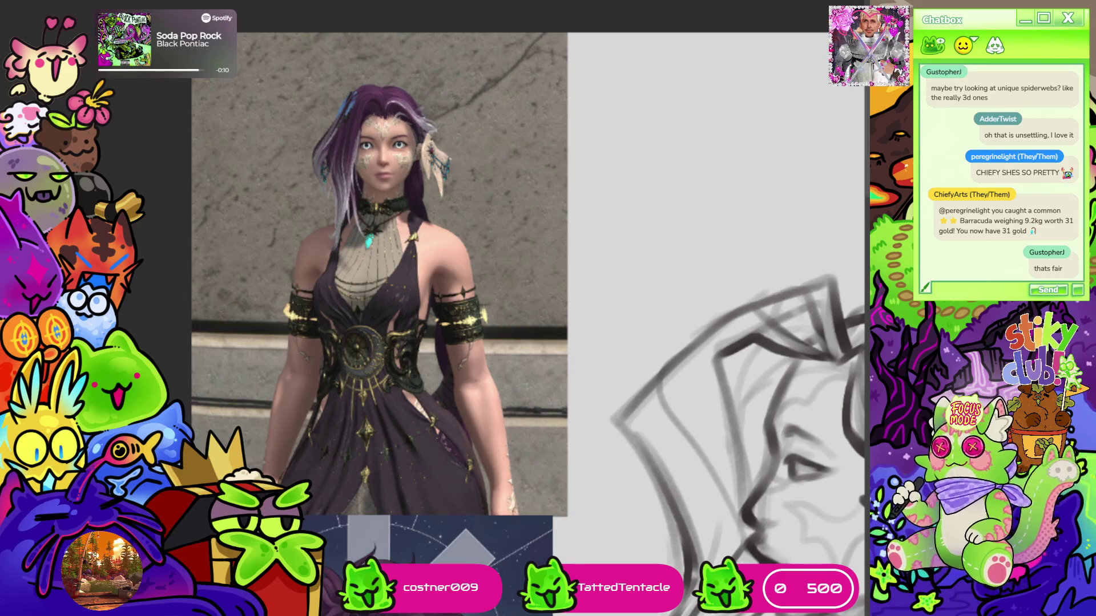
Step: Zoom in and draw a jagged dark star marking on the cheek beside the nose, then show the whole sketch
{"action": "scroll", "coordinate": [491, 228], "scroll_direction": "up", "scroll_amount": 10}
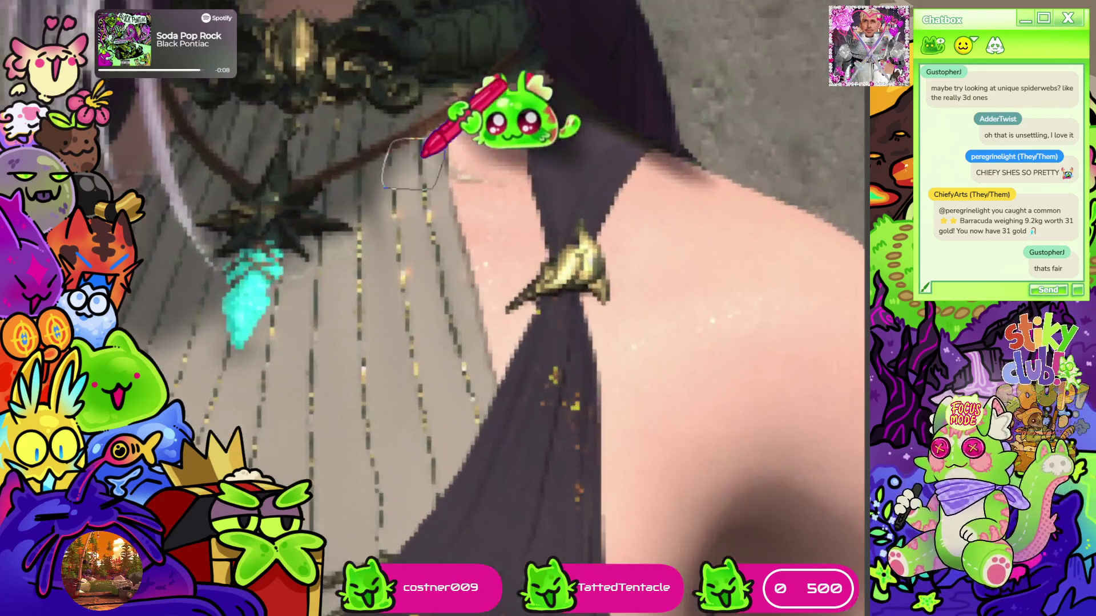
{"action": "scroll", "coordinate": [413, 164], "scroll_direction": "down", "scroll_amount": 3}
{"action": "scroll", "coordinate": [331, 222], "scroll_direction": "up", "scroll_amount": 3}
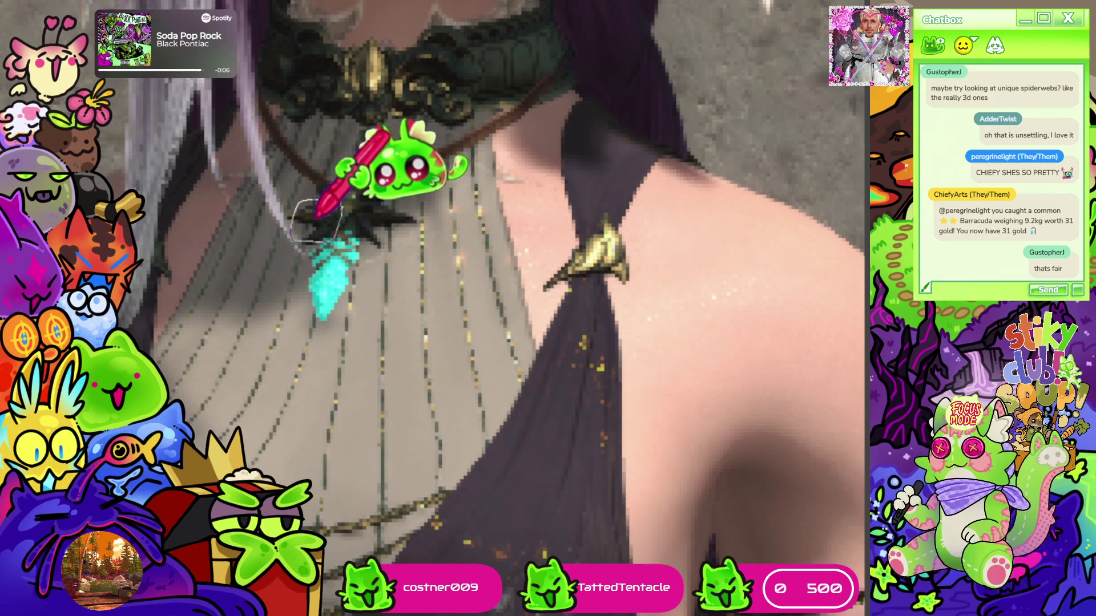
{"action": "scroll", "coordinate": [316, 219], "scroll_direction": "down", "scroll_amount": 2}
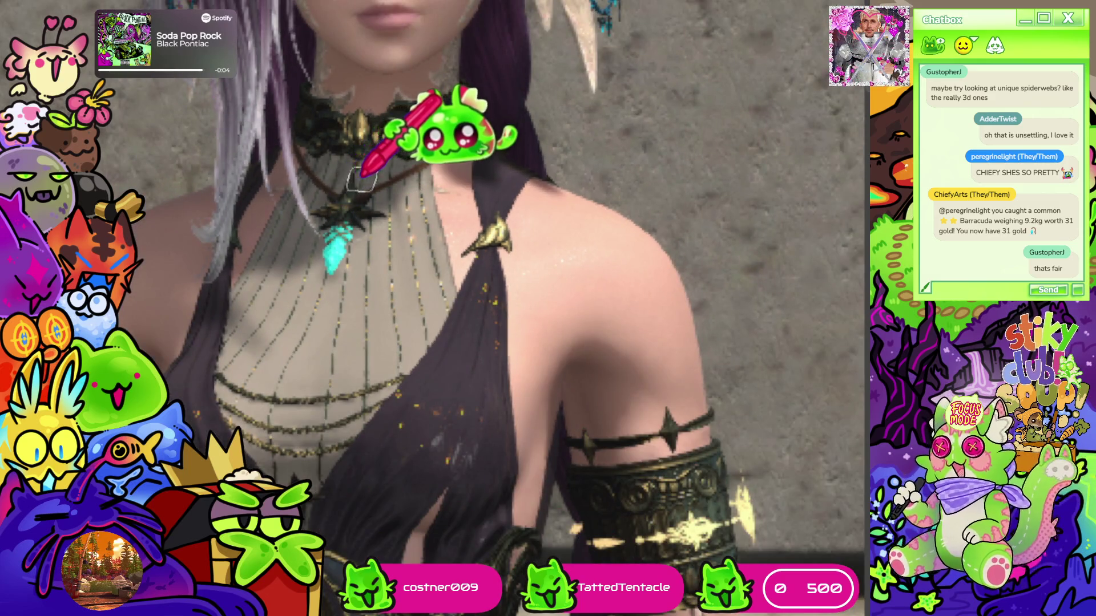
{"action": "scroll", "coordinate": [361, 180], "scroll_direction": "down", "scroll_amount": 6}
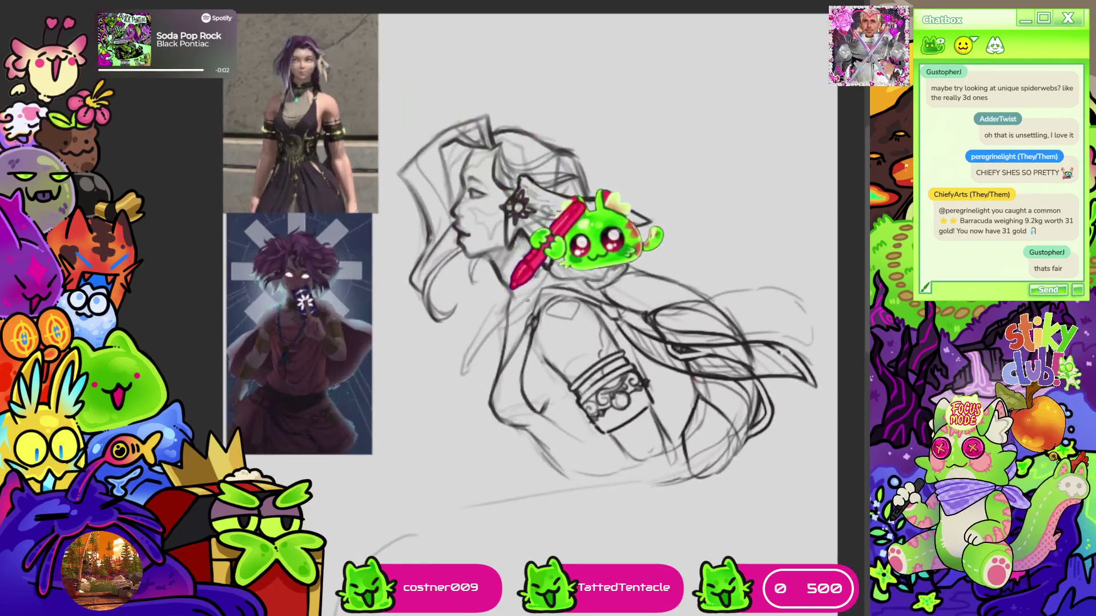
{"action": "scroll", "coordinate": [527, 301], "scroll_direction": "up", "scroll_amount": 3}
{"action": "scroll", "coordinate": [527, 300], "scroll_direction": "up", "scroll_amount": 2}
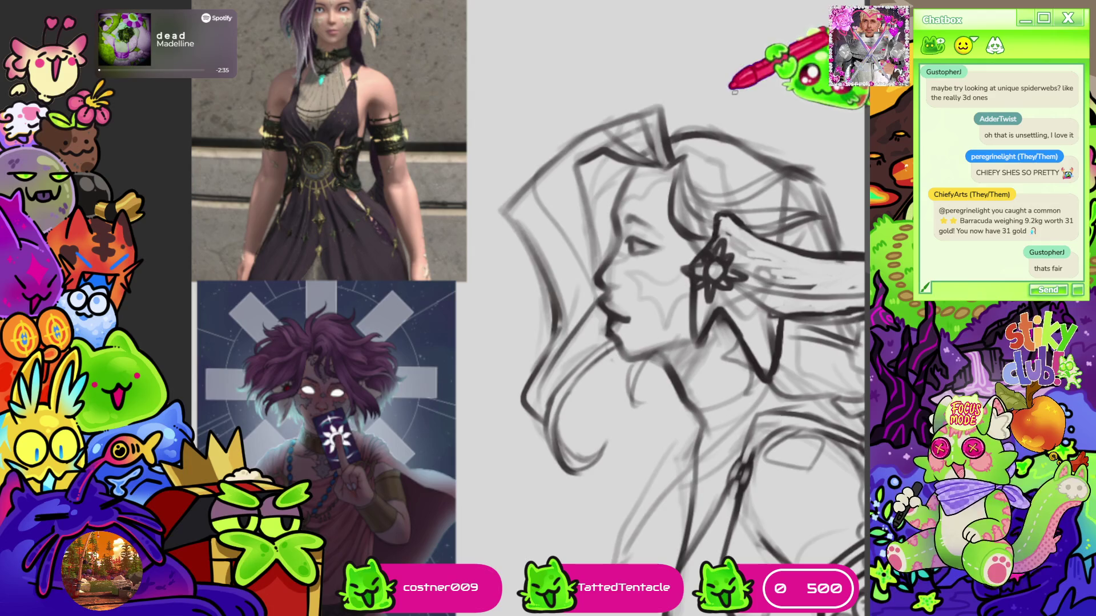
{"action": "scroll", "coordinate": [733, 91], "scroll_direction": "down", "scroll_amount": 5}
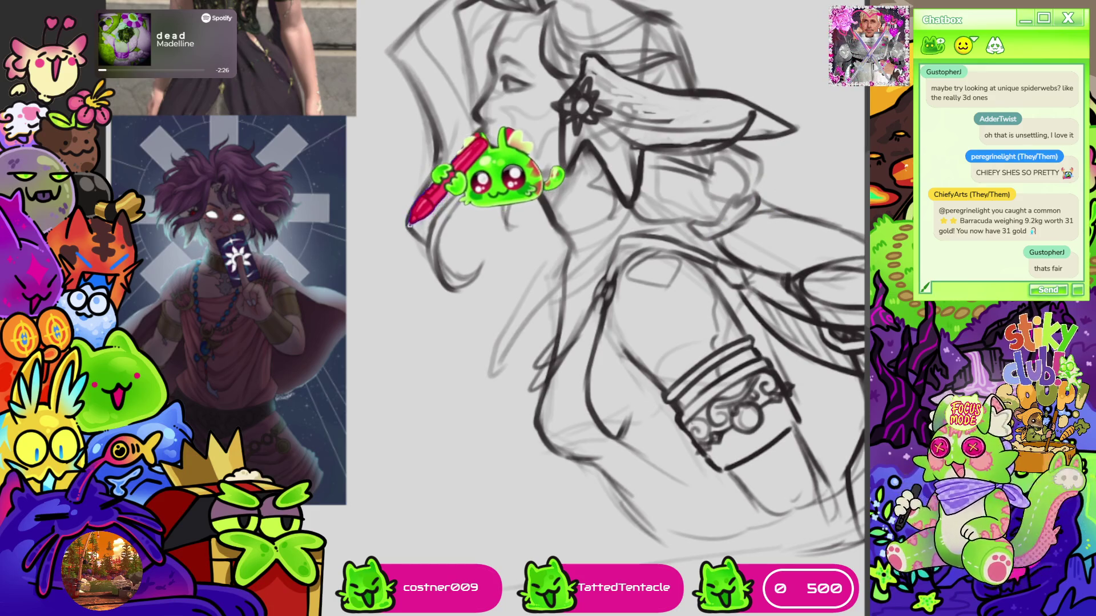
{"action": "scroll", "coordinate": [409, 223], "scroll_direction": "down", "scroll_amount": 5}
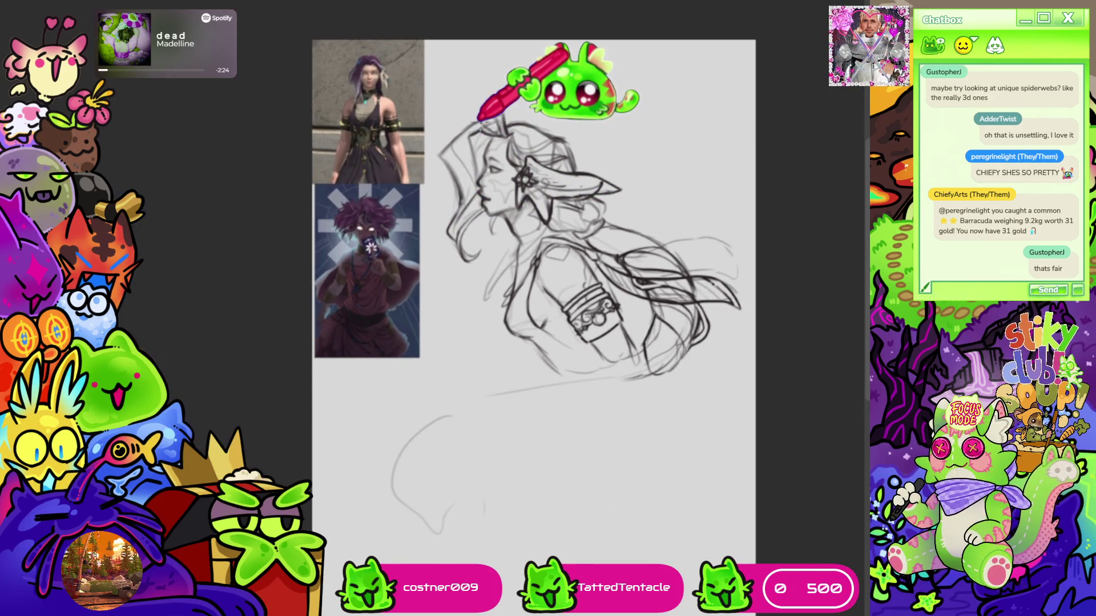
{"action": "scroll", "coordinate": [567, 180], "scroll_direction": "up", "scroll_amount": 1}
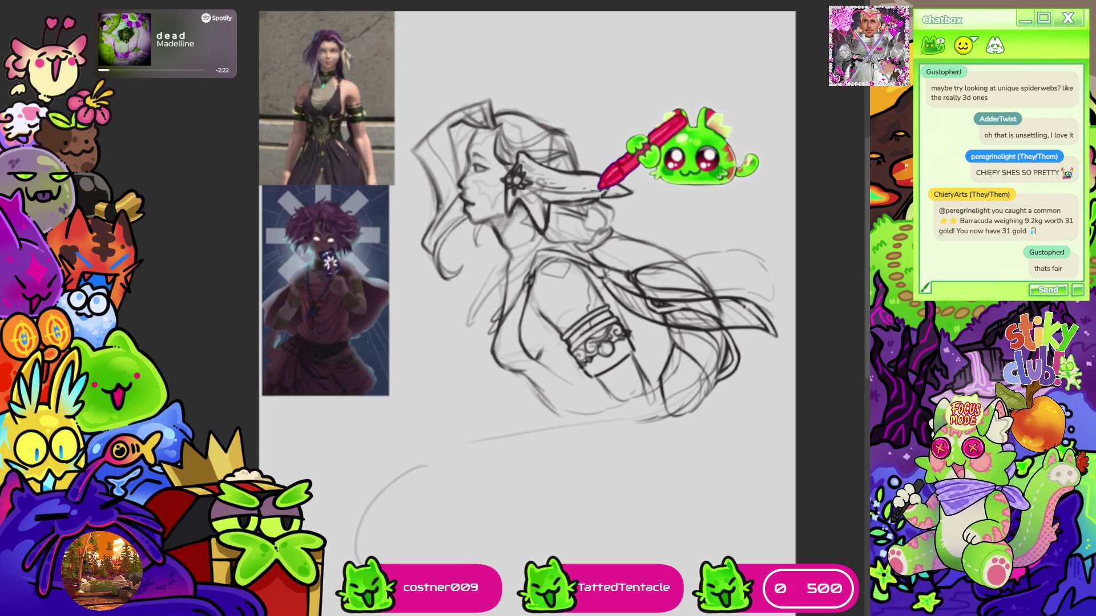
{"action": "scroll", "coordinate": [608, 143], "scroll_direction": "up", "scroll_amount": 2}
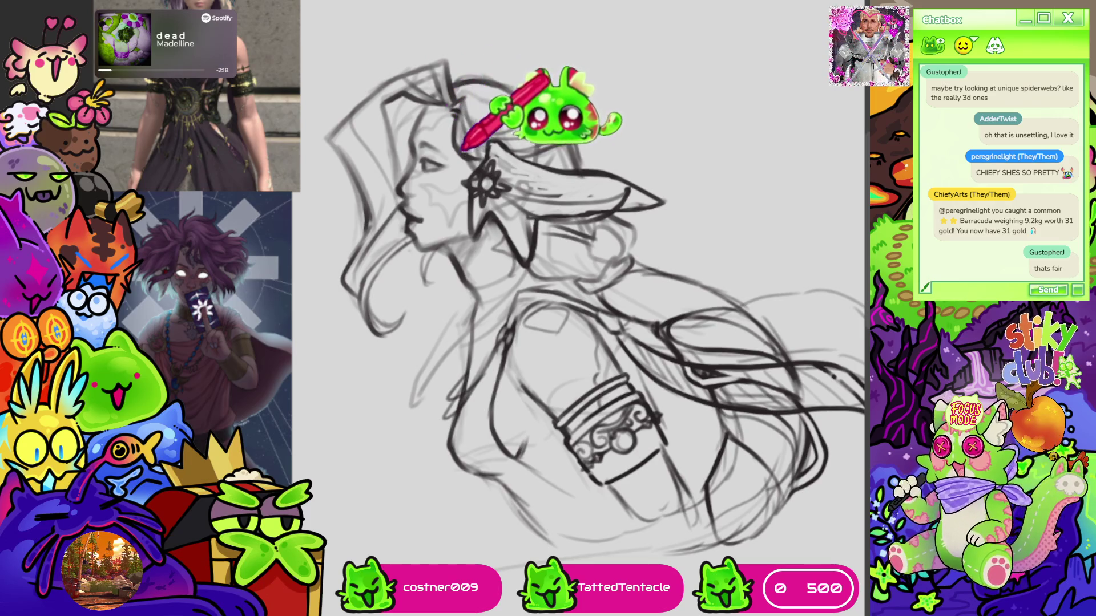
{"action": "scroll", "coordinate": [631, 42], "scroll_direction": "up", "scroll_amount": 3}
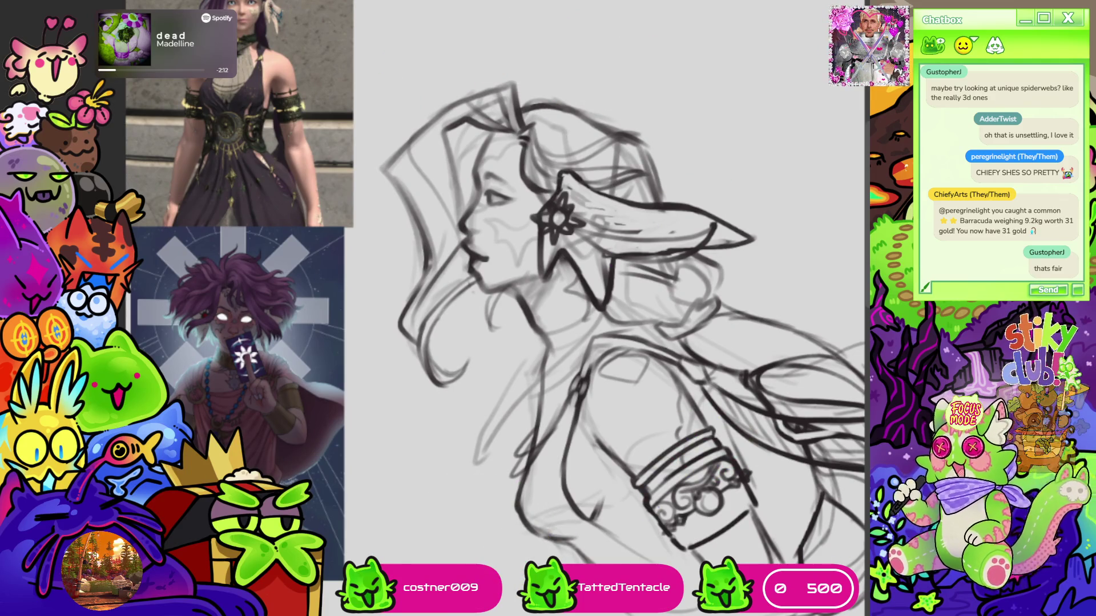
{"action": "scroll", "coordinate": [693, 32], "scroll_direction": "down", "scroll_amount": 3}
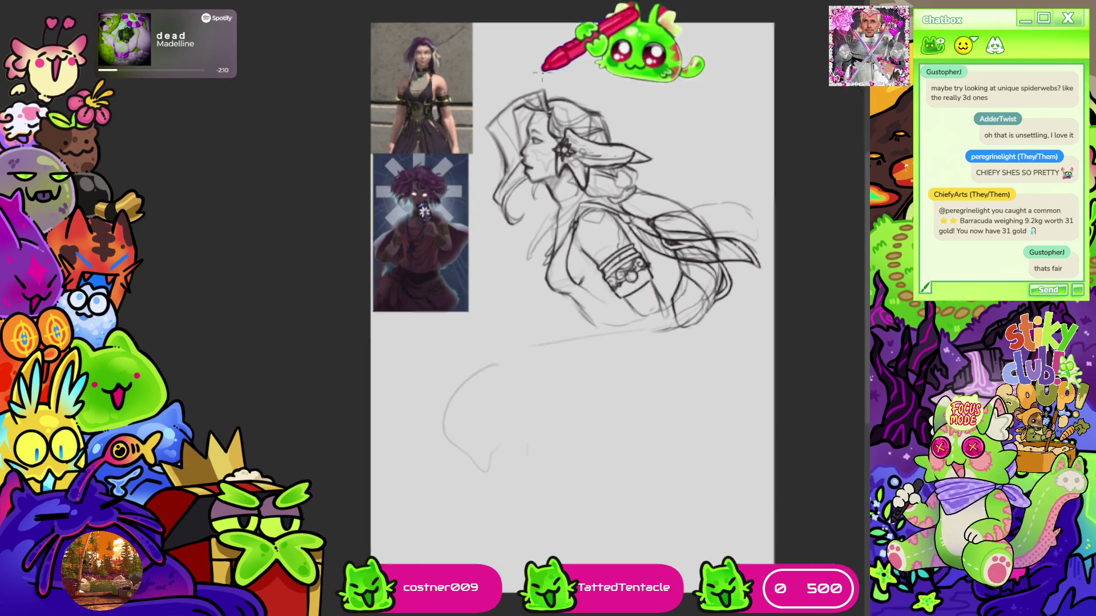
{"action": "scroll", "coordinate": [556, 216], "scroll_direction": "up", "scroll_amount": 4}
{"action": "scroll", "coordinate": [556, 216], "scroll_direction": "up", "scroll_amount": 3}
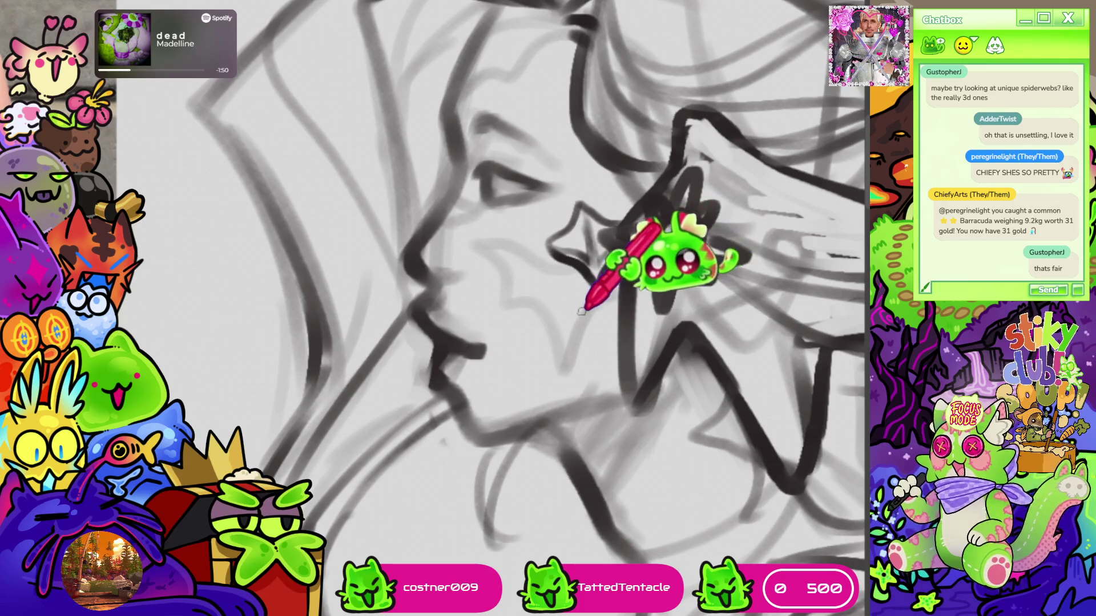
{"action": "mouse_move", "coordinate": [622, 314]}
{"action": "left_mouse_down"}
{"action": "mouse_move", "coordinate": [594, 342]}
{"action": "mouse_move", "coordinate": [572, 313]}
{"action": "left_mouse_up"}
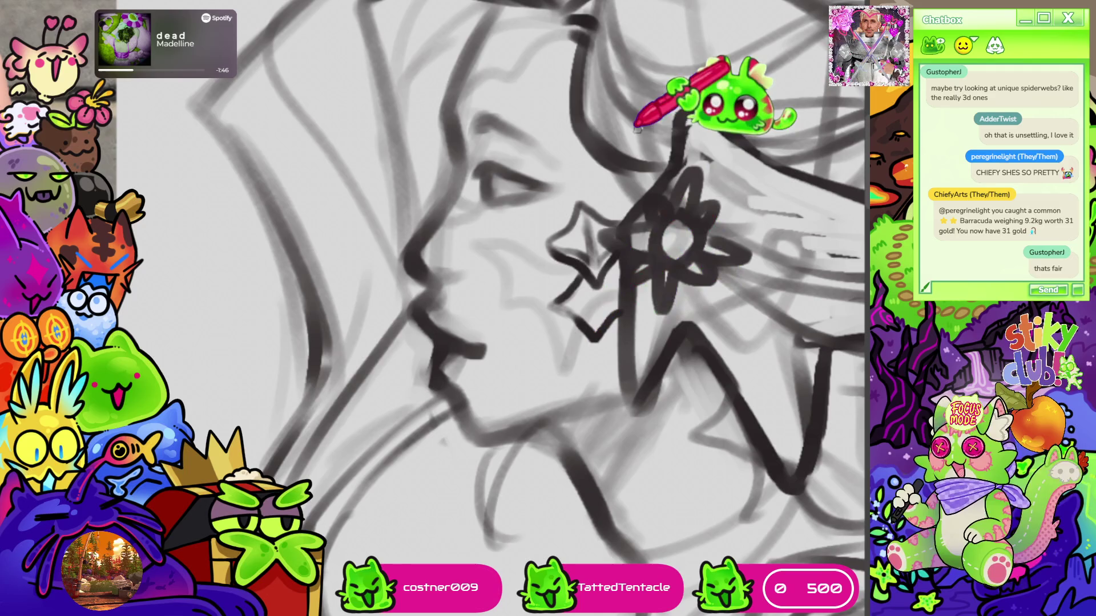
{"action": "left_click_drag", "start_coordinate": [596, 324], "coordinate": [562, 368]}
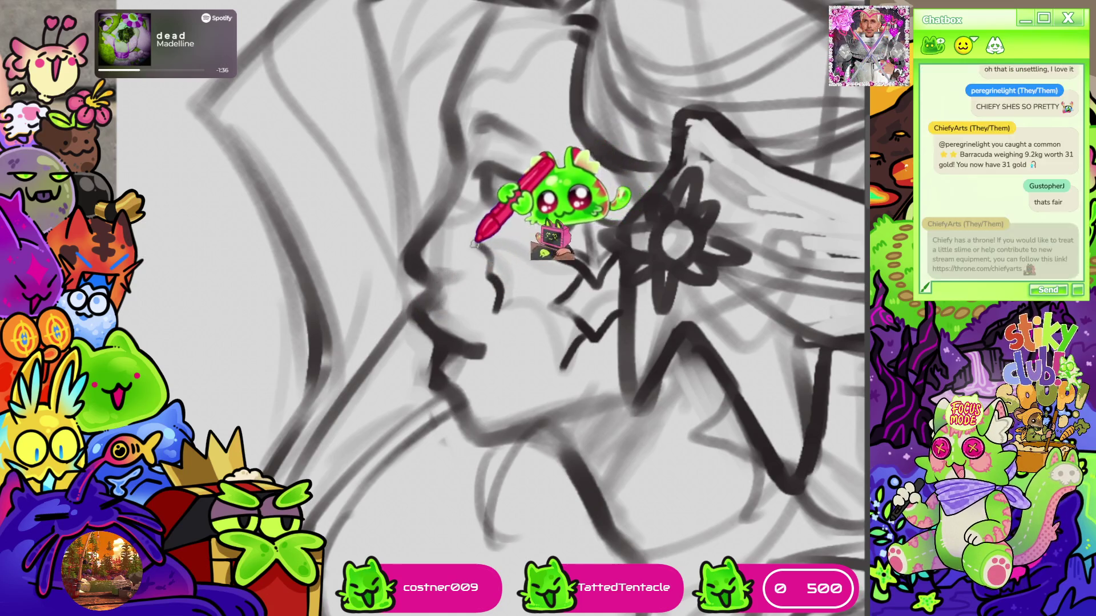
{"action": "left_click_drag", "start_coordinate": [491, 244], "coordinate": [512, 258]}
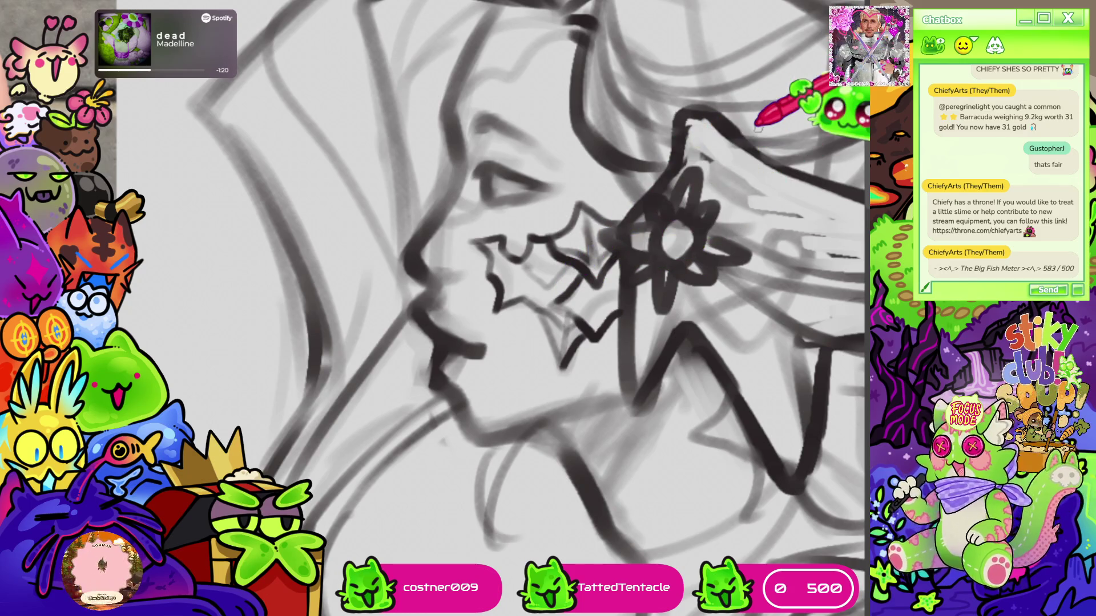
{"action": "key", "text": "ctrl+0"}
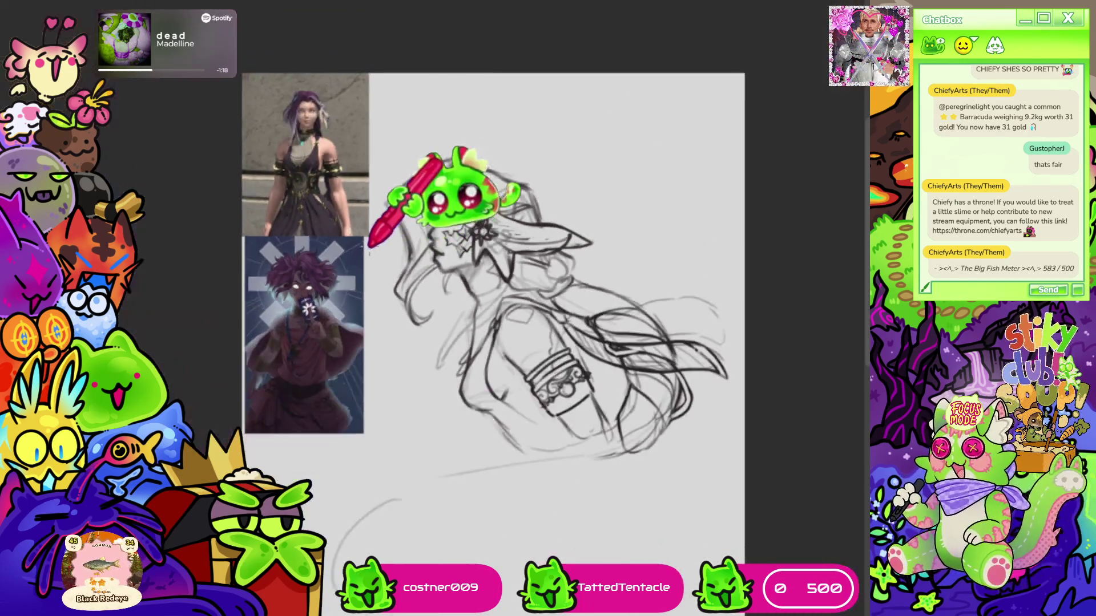
{"action": "key", "text": "ctrl+plus"}
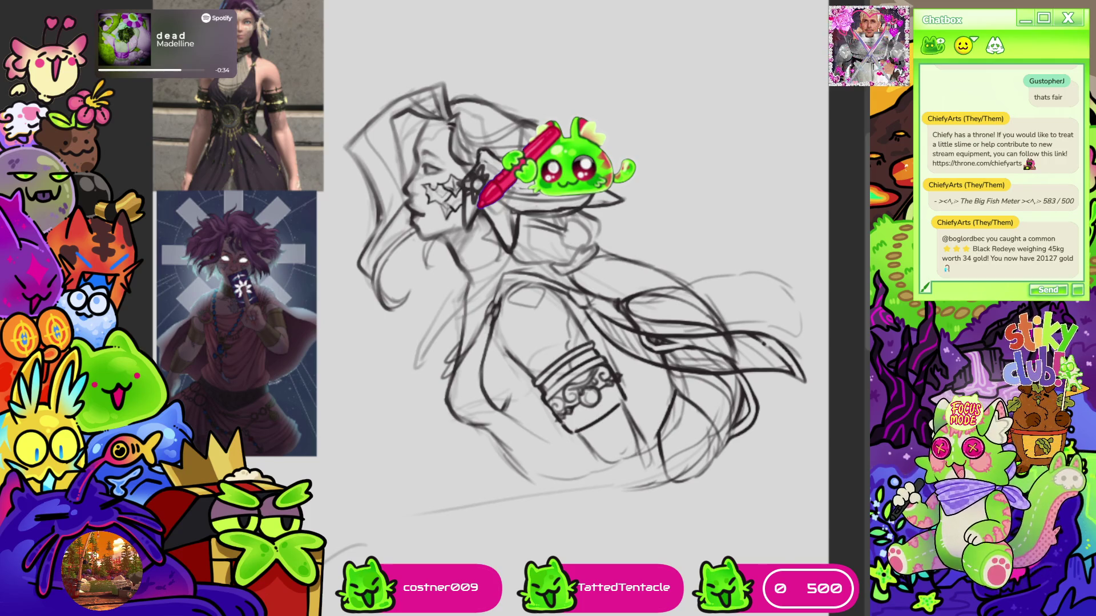
Step: On a rotated canvas, draw a long sweeping curve extending the outline below the torso
{"action": "scroll", "coordinate": [533, 110], "scroll_direction": "down", "scroll_amount": 5}
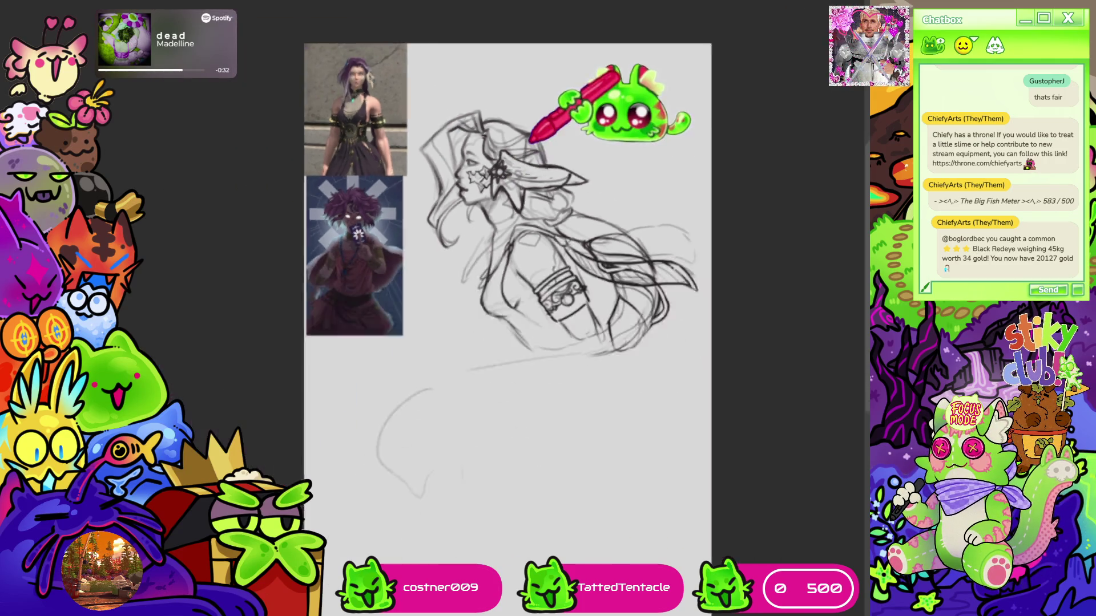
{"action": "scroll", "coordinate": [574, 102], "scroll_direction": "up", "scroll_amount": 4}
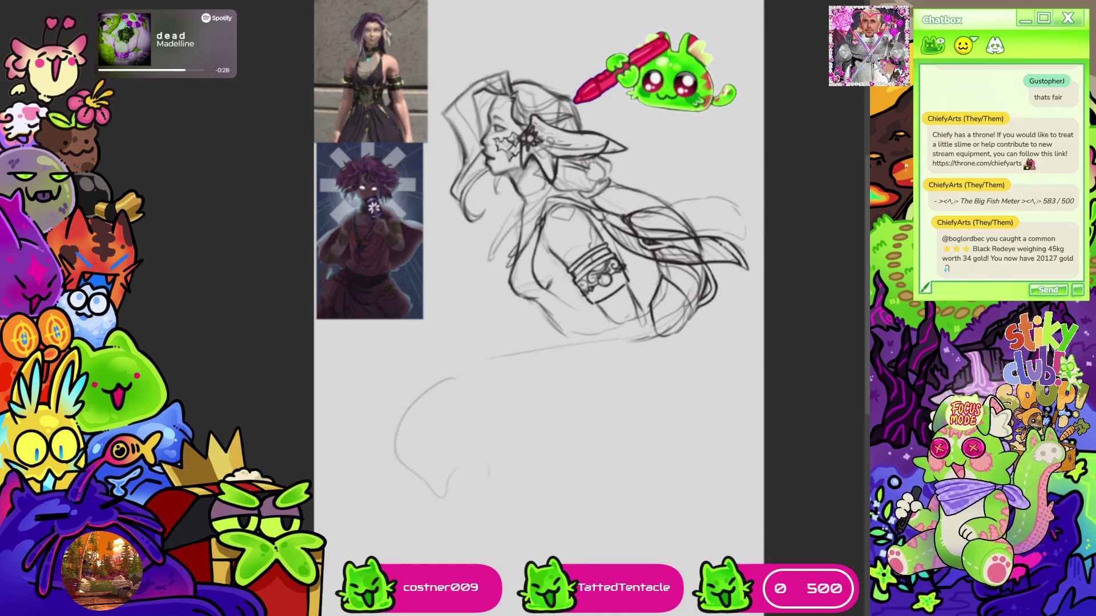
{"action": "scroll", "coordinate": [514, 285], "scroll_direction": "right", "scroll_amount": 2}
{"action": "scroll", "coordinate": [514, 257], "scroll_direction": "up", "scroll_amount": 2}
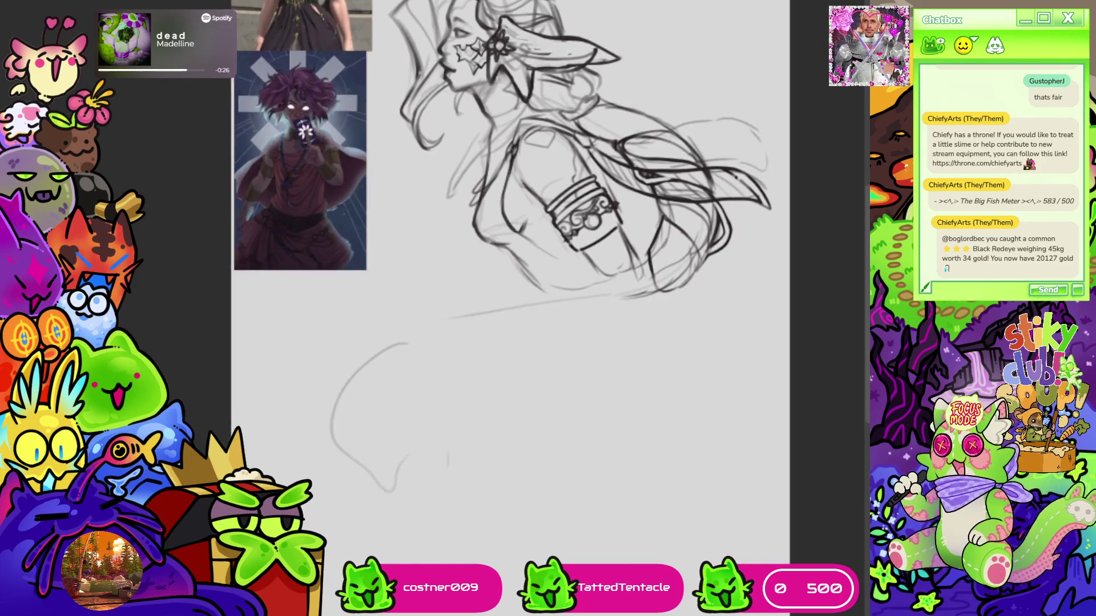
{"action": "key", "text": "ctrl+alt+Left"}
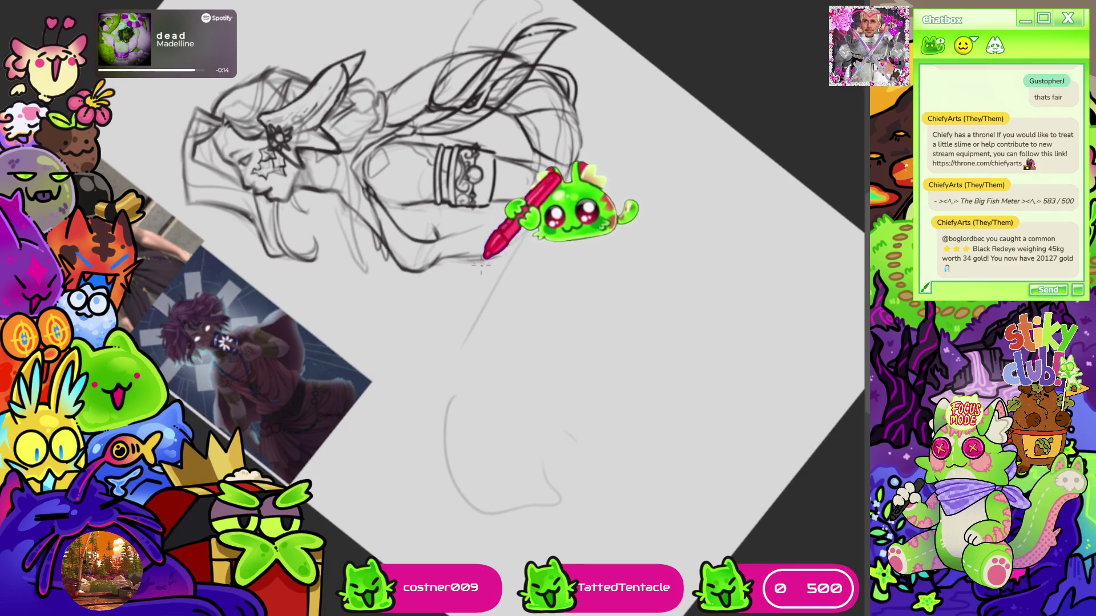
{"action": "mouse_move", "coordinate": [476, 323]}
{"action": "left_mouse_down"}
{"action": "mouse_move", "coordinate": [436, 361]}
{"action": "mouse_move", "coordinate": [453, 465]}
{"action": "mouse_move", "coordinate": [506, 502]}
{"action": "mouse_move", "coordinate": [545, 492]}
{"action": "mouse_move", "coordinate": [521, 507]}
{"action": "mouse_move", "coordinate": [563, 506]}
{"action": "left_mouse_up"}
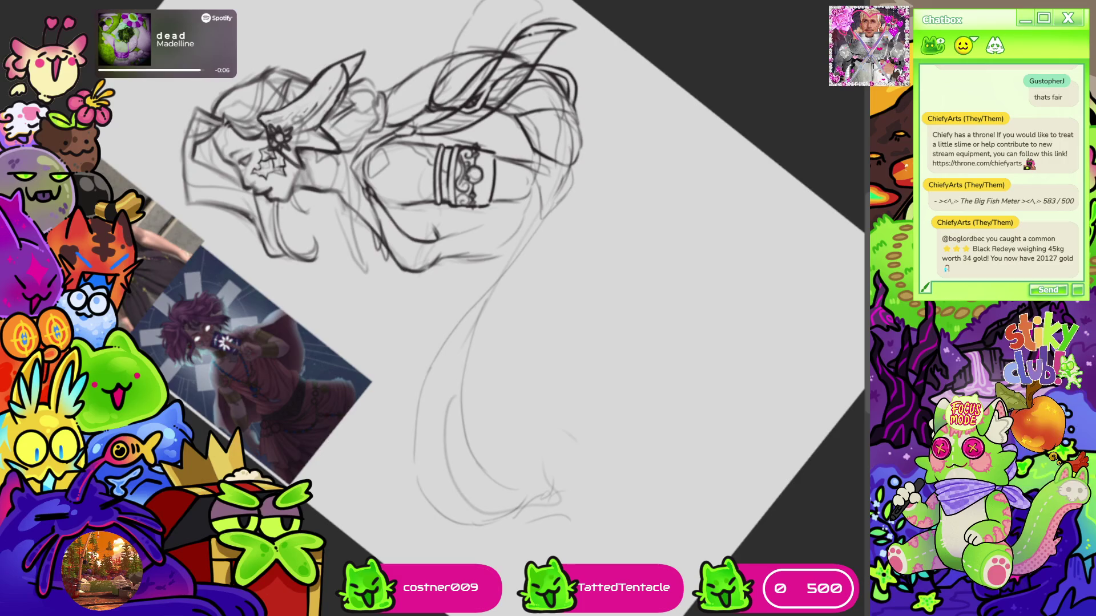
Step: Add wavy sweeping lower-body lines and darker hair strokes, then reset the canvas rotation
{"action": "key", "text": "5"}
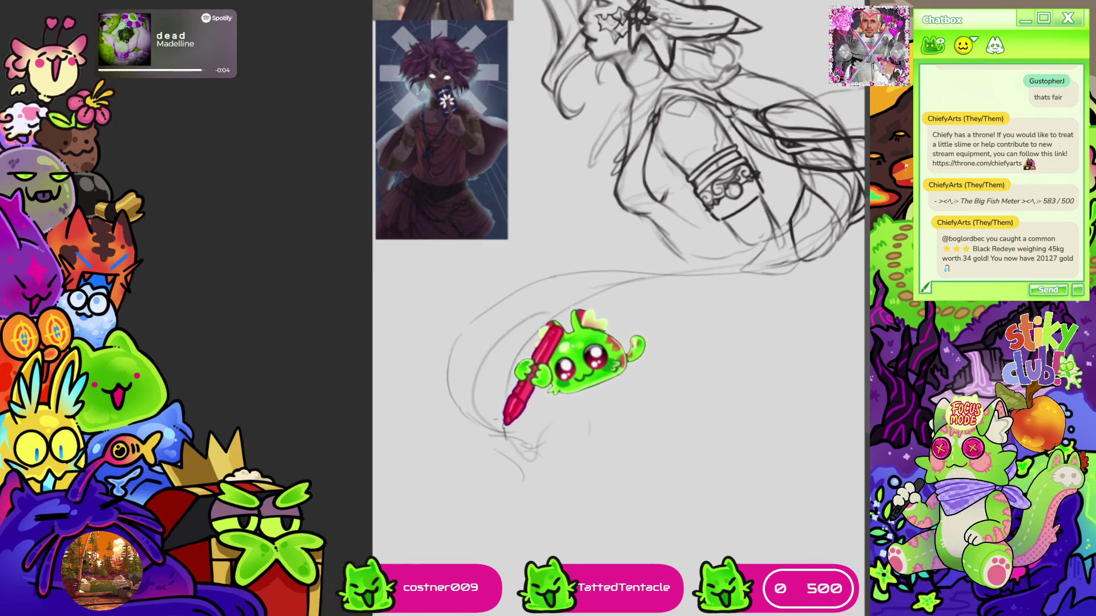
{"action": "mouse_move", "coordinate": [479, 390]}
{"action": "left_mouse_down"}
{"action": "mouse_move", "coordinate": [496, 342]}
{"action": "mouse_move", "coordinate": [562, 288]}
{"action": "mouse_move", "coordinate": [615, 287]}
{"action": "mouse_move", "coordinate": [436, 359]}
{"action": "left_mouse_up"}
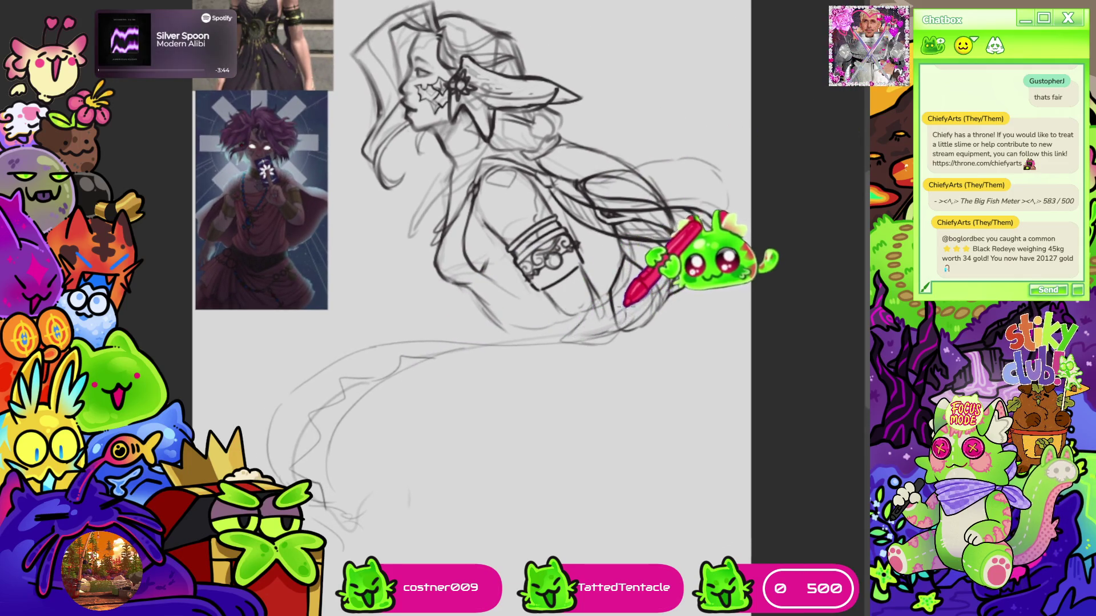
{"action": "mouse_move", "coordinate": [595, 333]}
{"action": "left_mouse_down"}
{"action": "mouse_move", "coordinate": [684, 274]}
{"action": "mouse_move", "coordinate": [693, 254]}
{"action": "mouse_move", "coordinate": [670, 240]}
{"action": "left_mouse_up"}
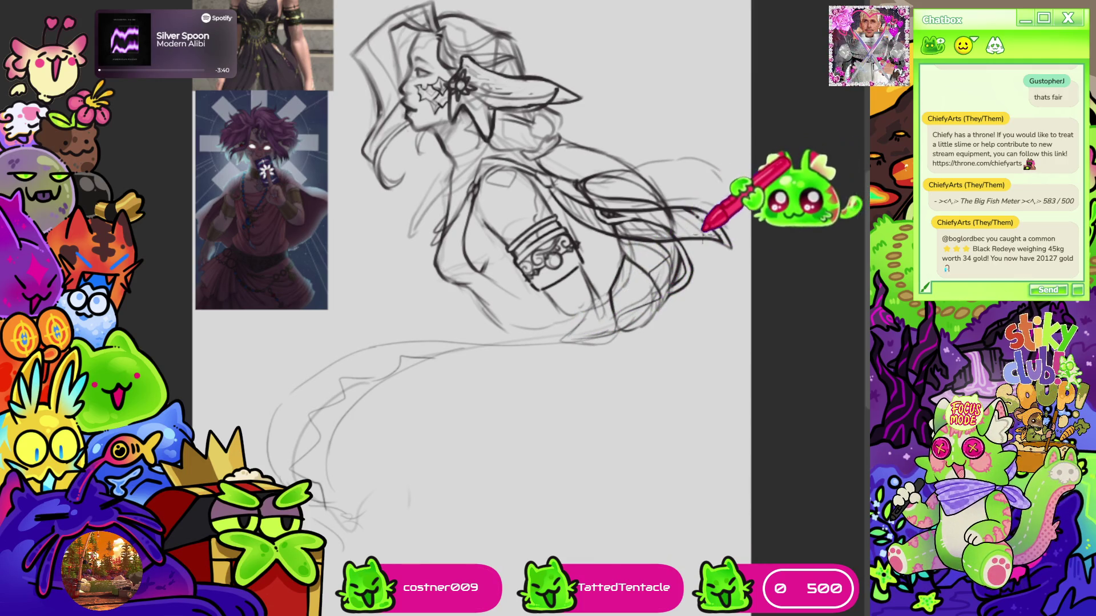
{"action": "left_click_drag", "start_coordinate": [692, 243], "coordinate": [463, 95]}
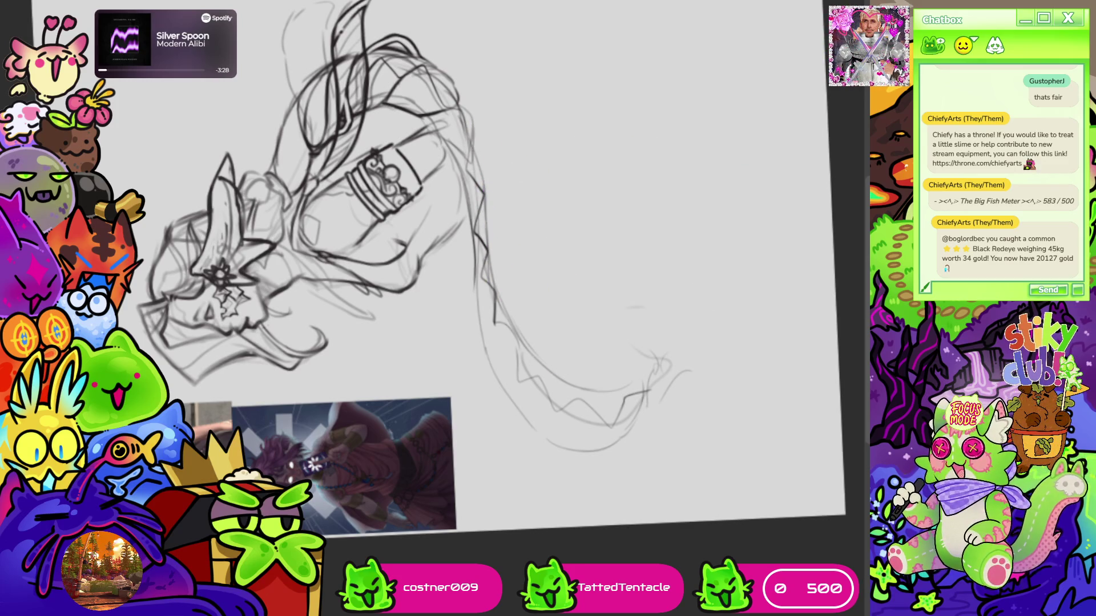
{"action": "key", "text": "ctrl+at"}
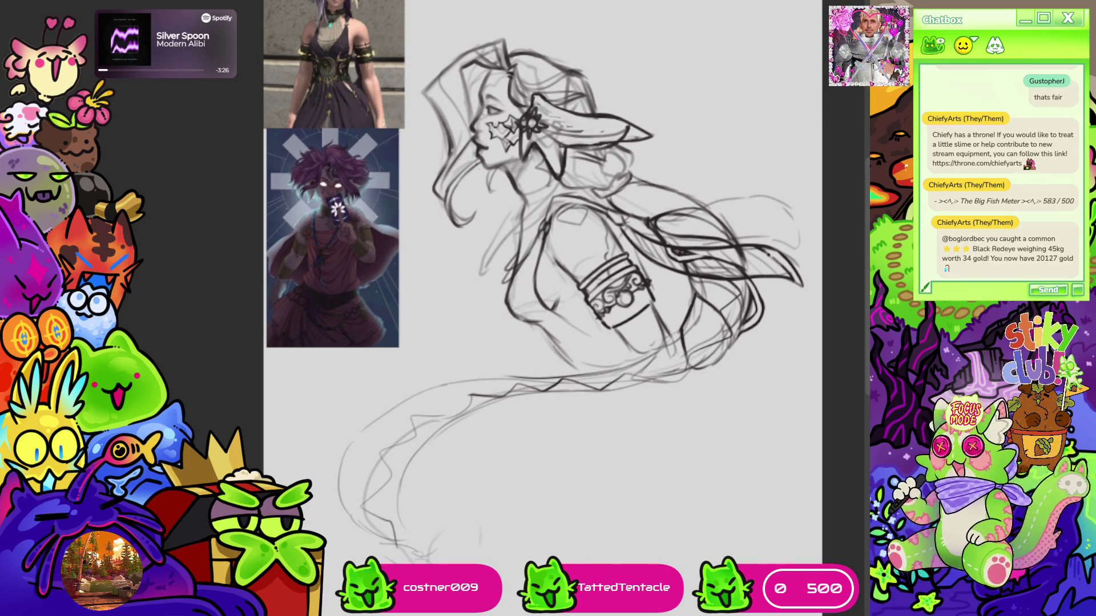